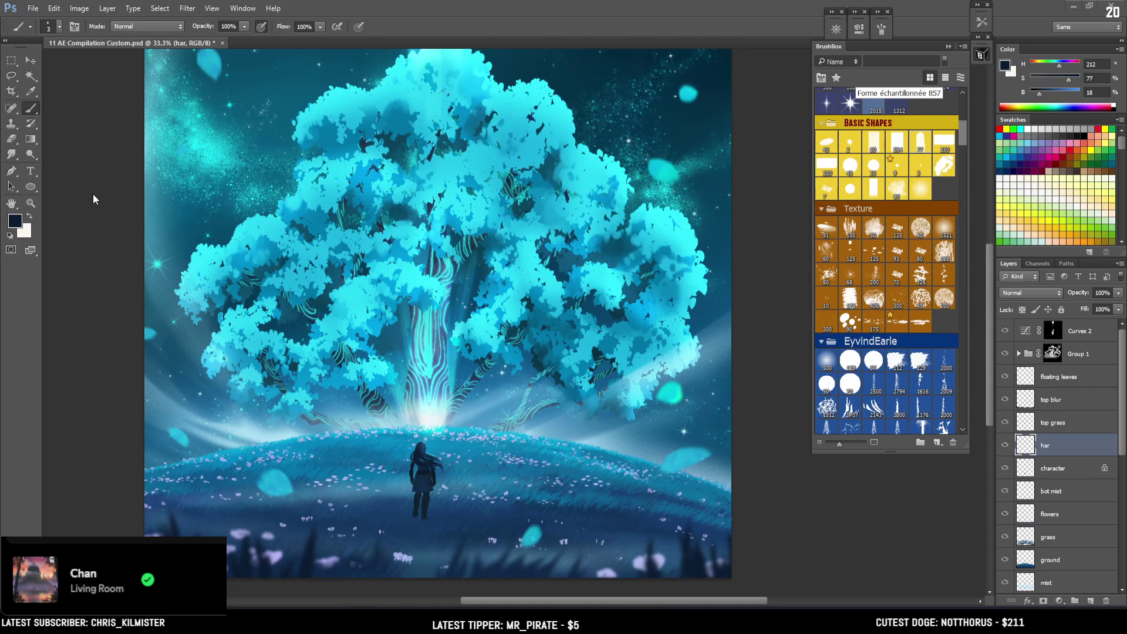
scroll(474, 267, down, 2)
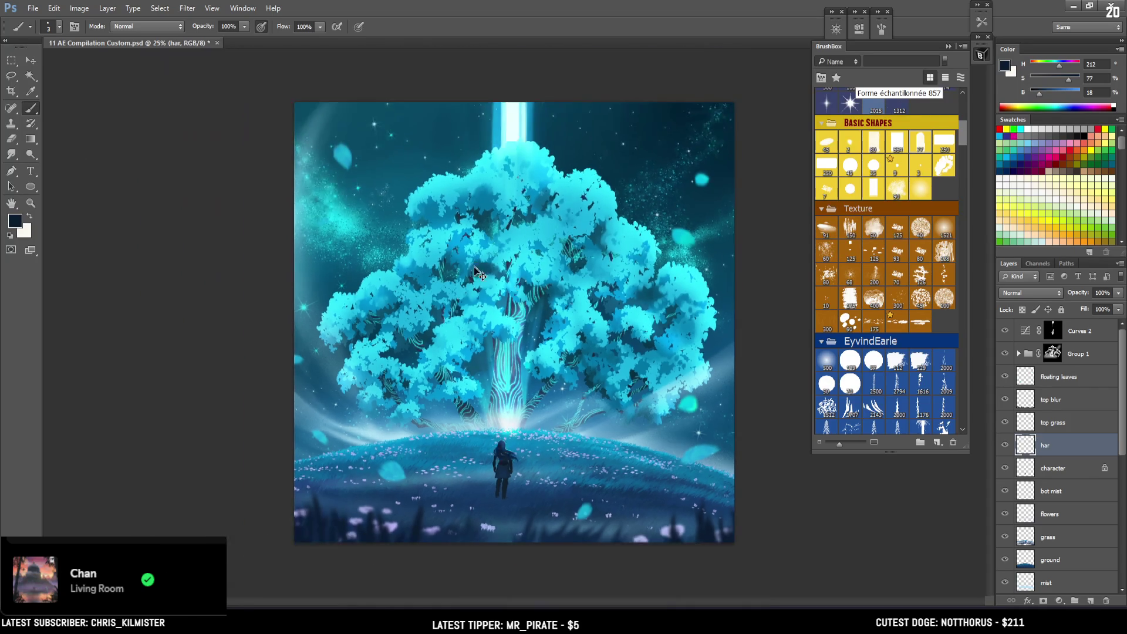
scroll(474, 266, down, 1)
scroll(635, 412, up, 4)
scroll(630, 413, down, 1)
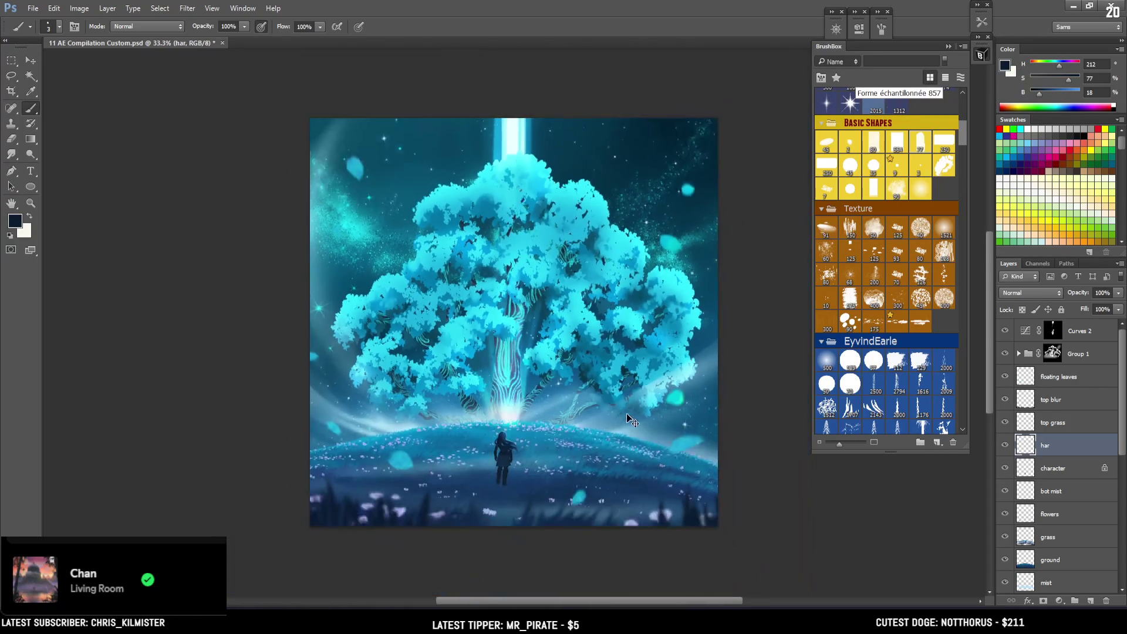
scroll(623, 388, down, 1)
scroll(621, 365, up, 1)
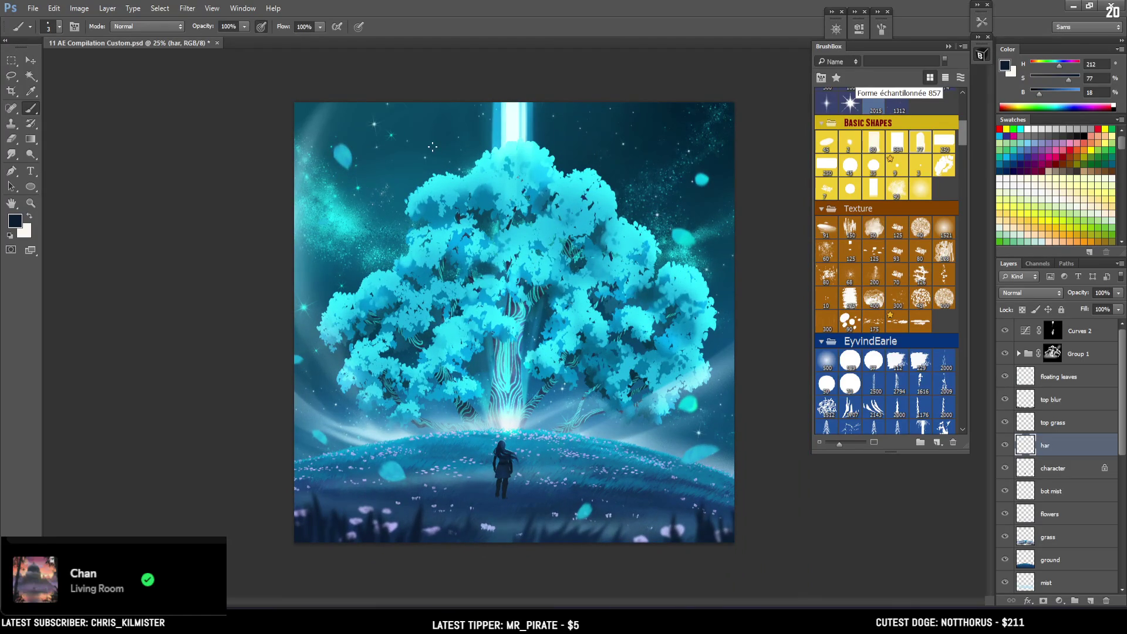
Step: Pull the tree painting out of the tab bar into a floating window and reposition it
ctrl+click(1074, 331)
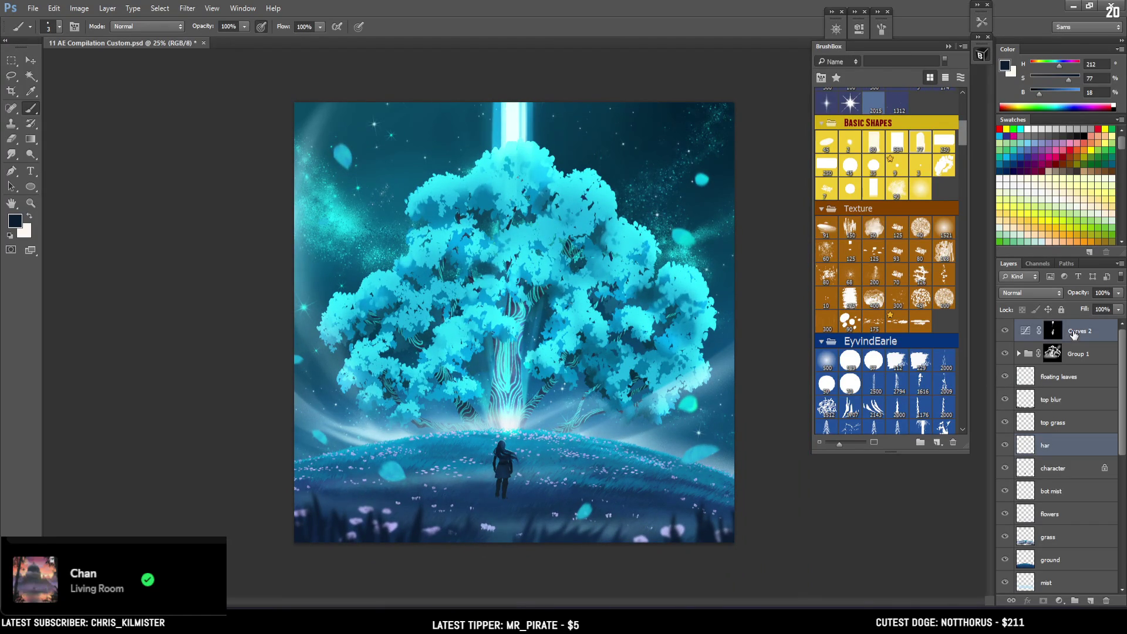
drag(180, 41, 178, 48)
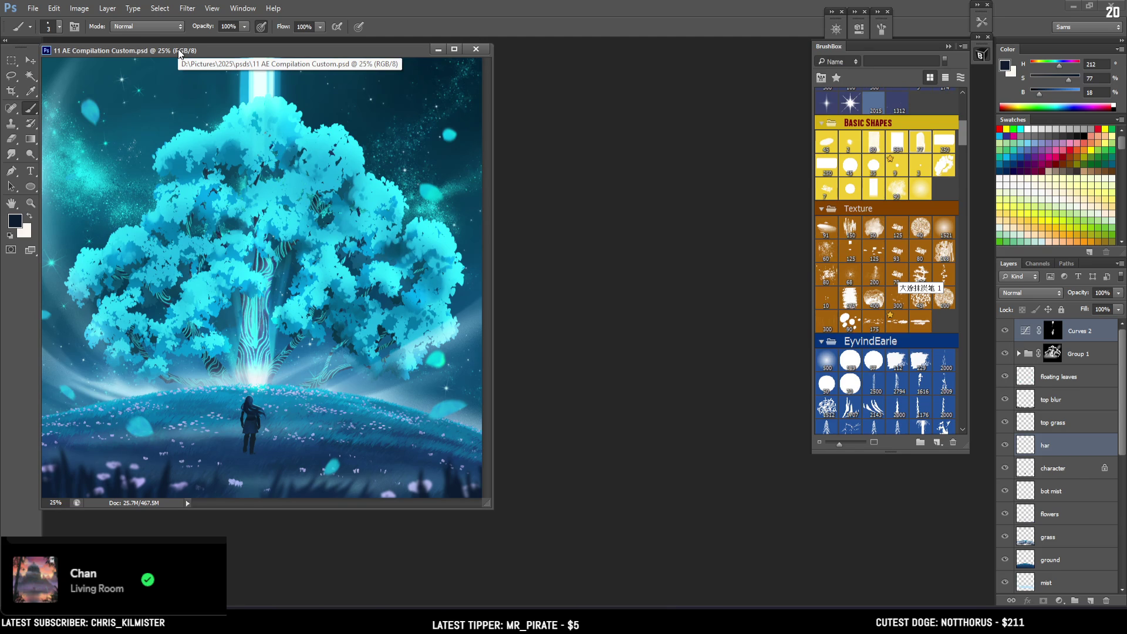
drag(178, 49, 191, 55)
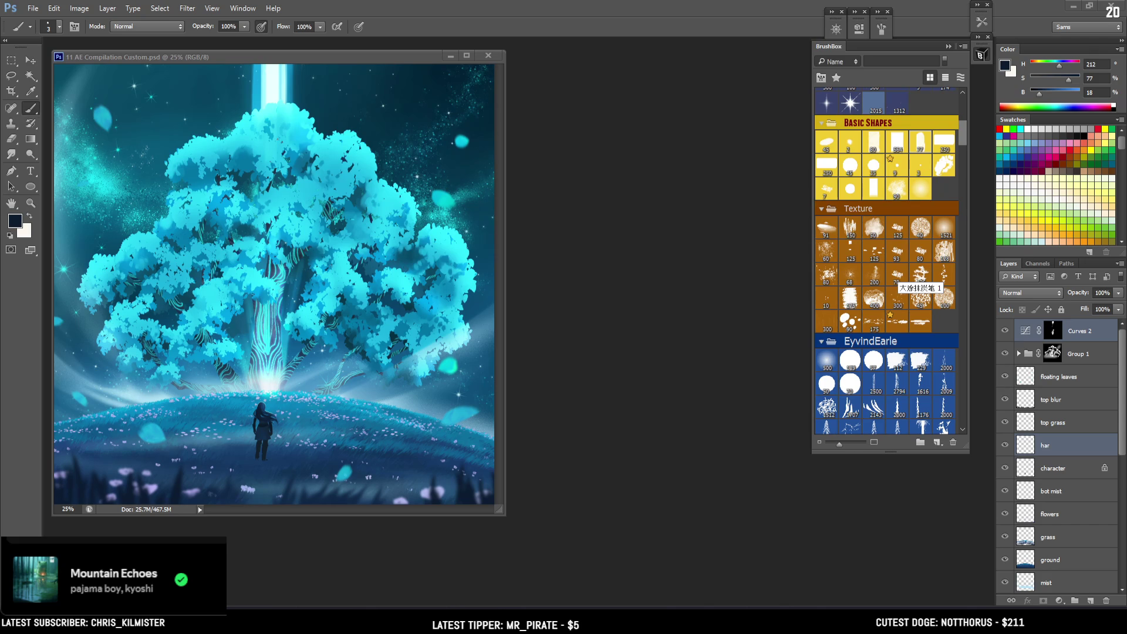
Step: Focus the floating painting window and shift it slightly right and lower
click(385, 61)
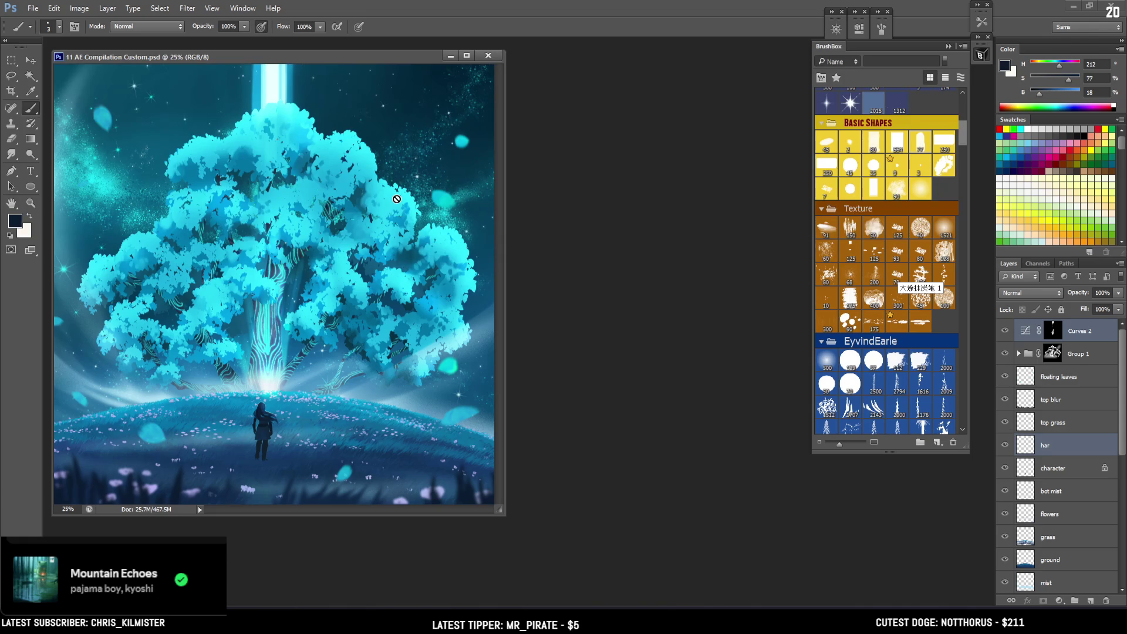
drag(137, 58, 182, 66)
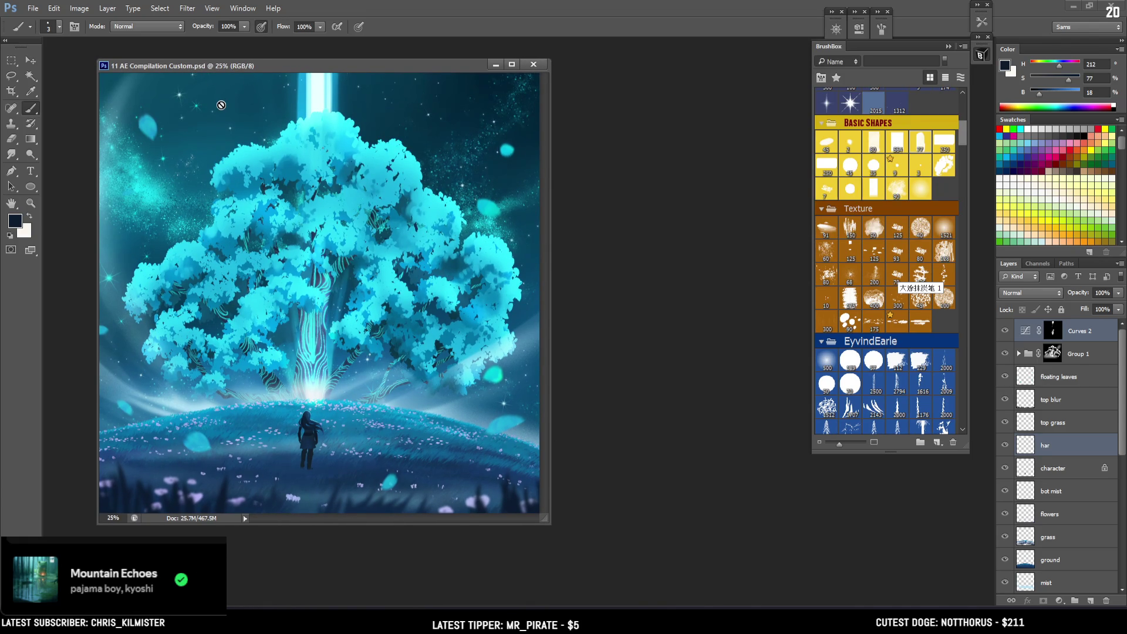
Step: Create a new 3000 × 3000 px document at 300 resolution (Untitled-1)
key(ctrl+n)
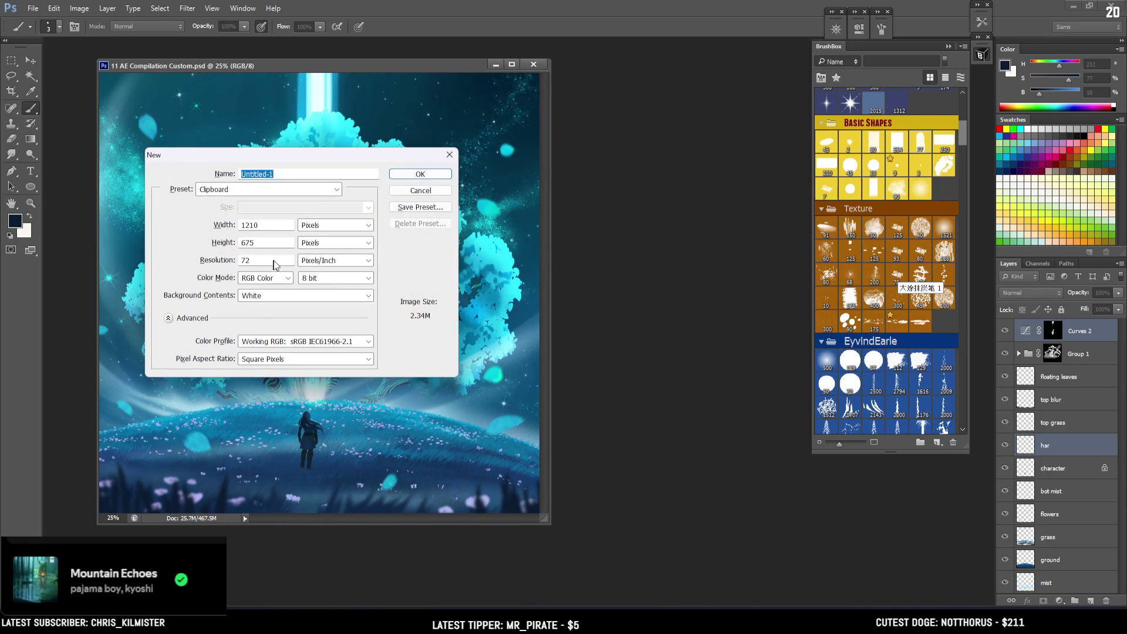
double_click(273, 261)
text(3)
text(00)
double_click(256, 225)
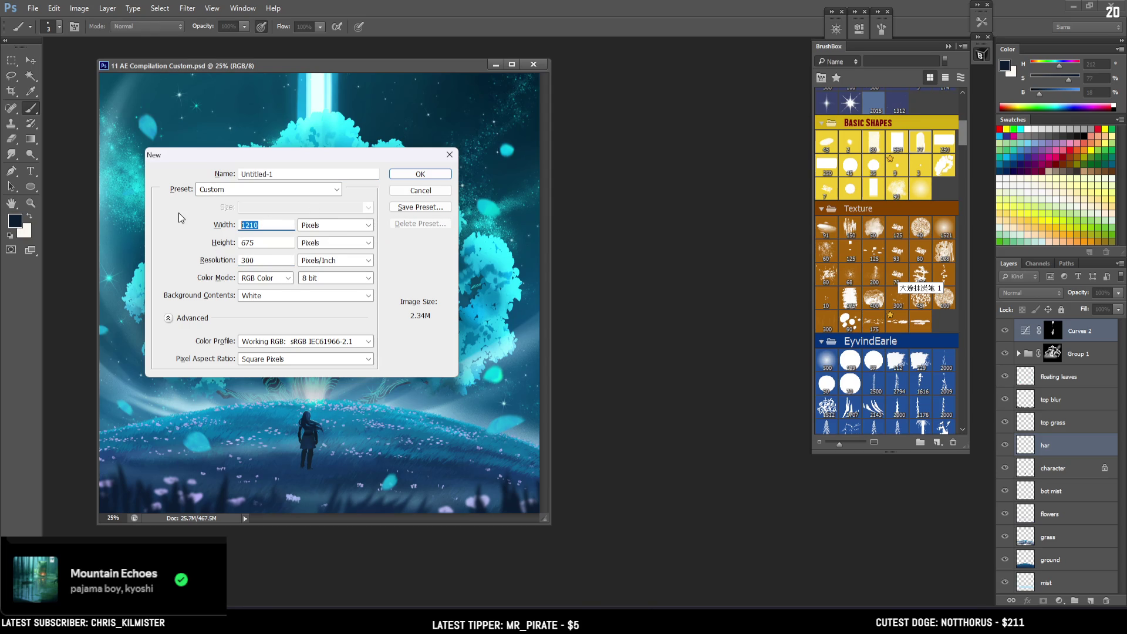
text(3000)
key(Tab)
text(3000)
click(421, 173)
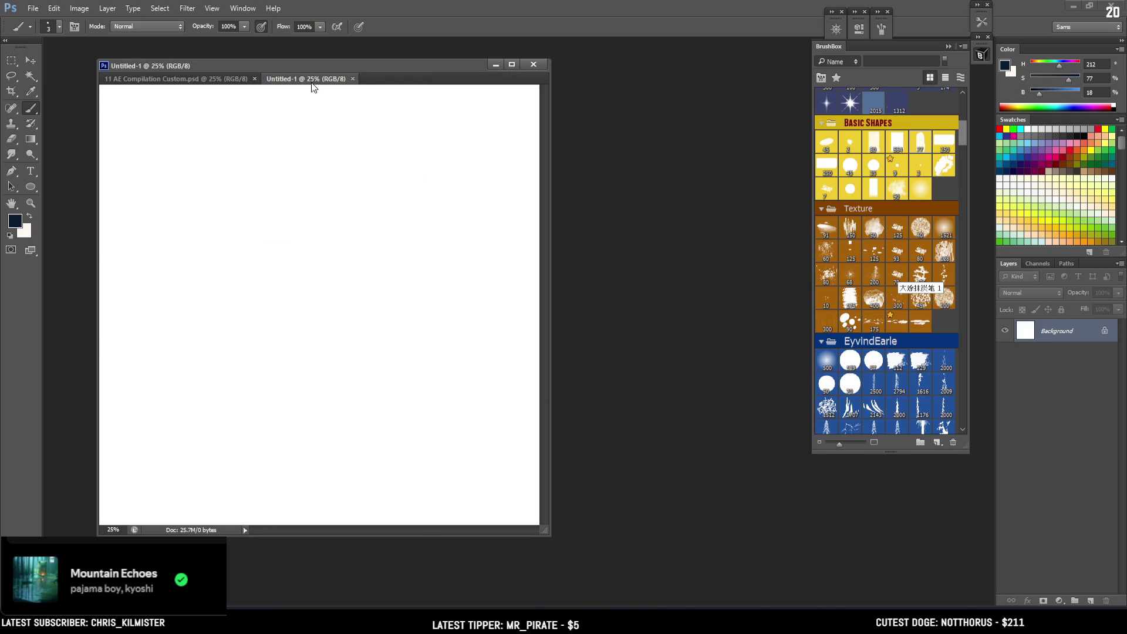
Step: Move the zoomed-out painting aside and convert the blank canvas background into Layer 0
mouse_move(309, 83)
mouse_down()
mouse_move(325, 54)
mouse_move(289, 78)
mouse_up()
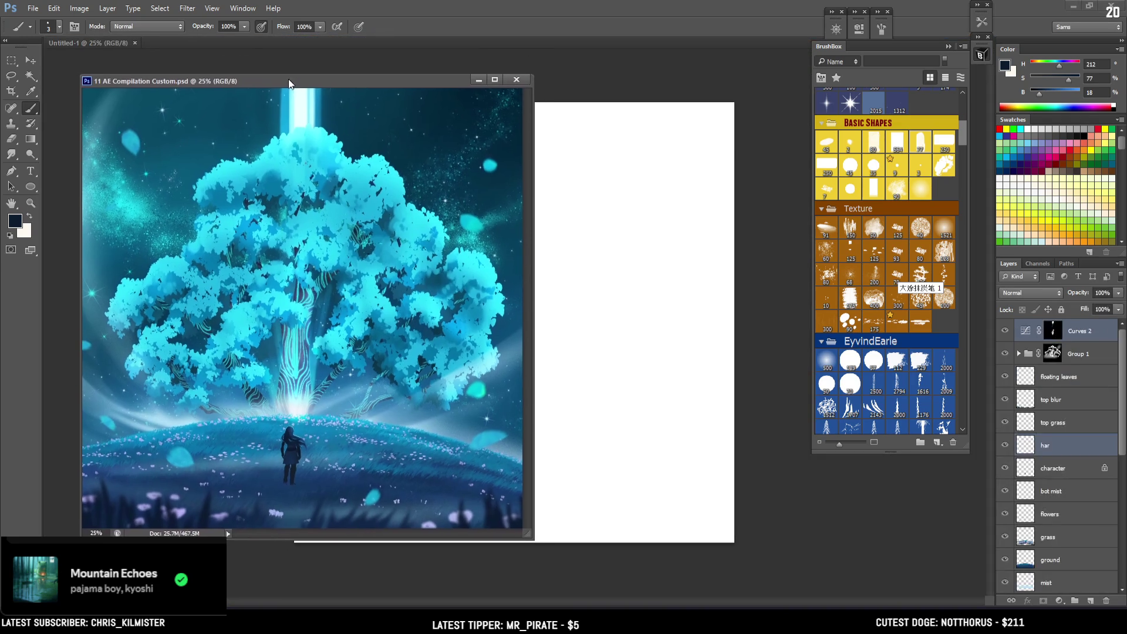
key(ctrl+minus)
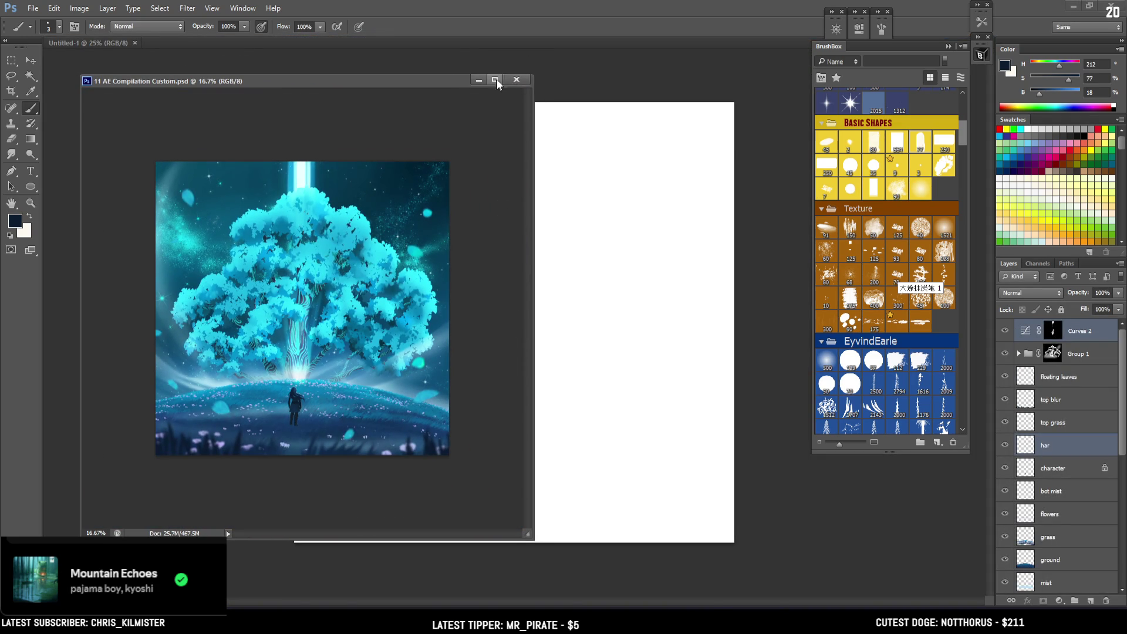
click(516, 79)
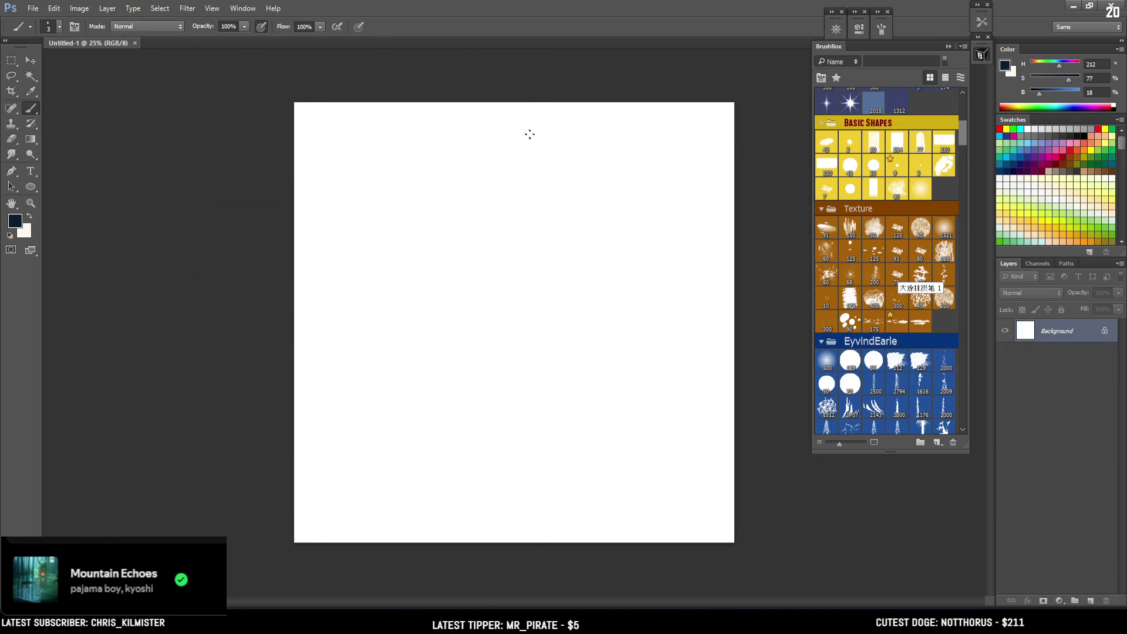
double_click(1030, 331)
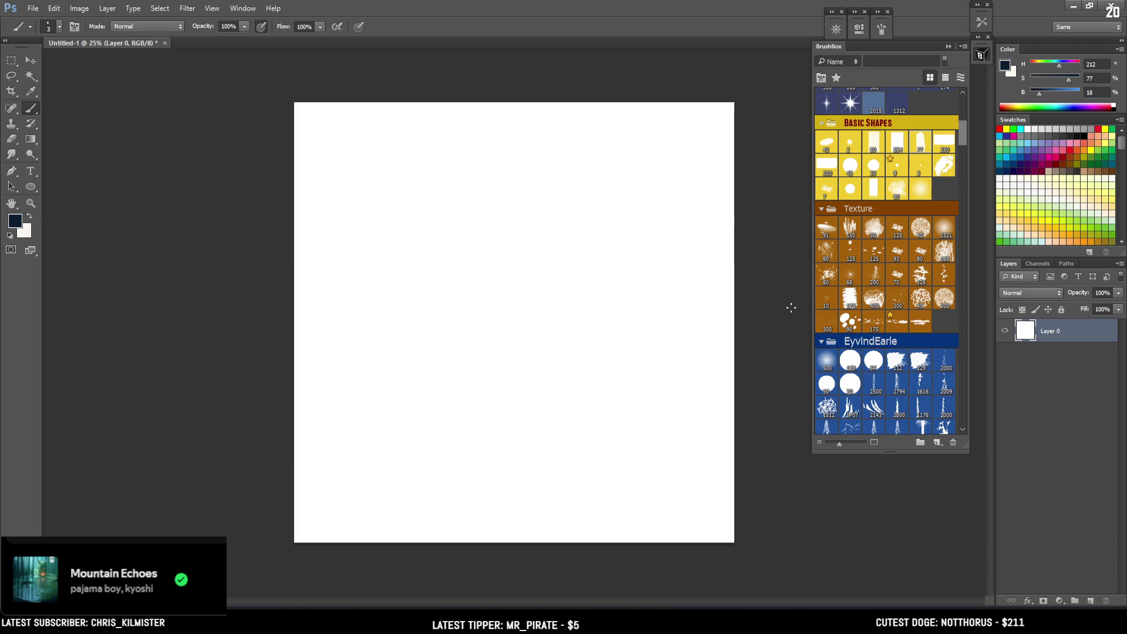